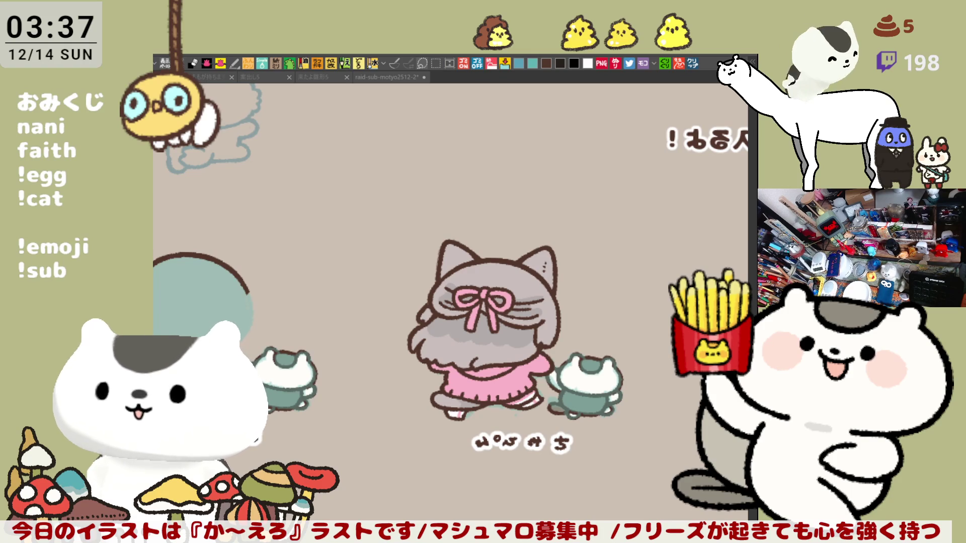
Marquee the pink cat, pan the canvas over to the teal silhouette, and deselect
left_click(436, 63)
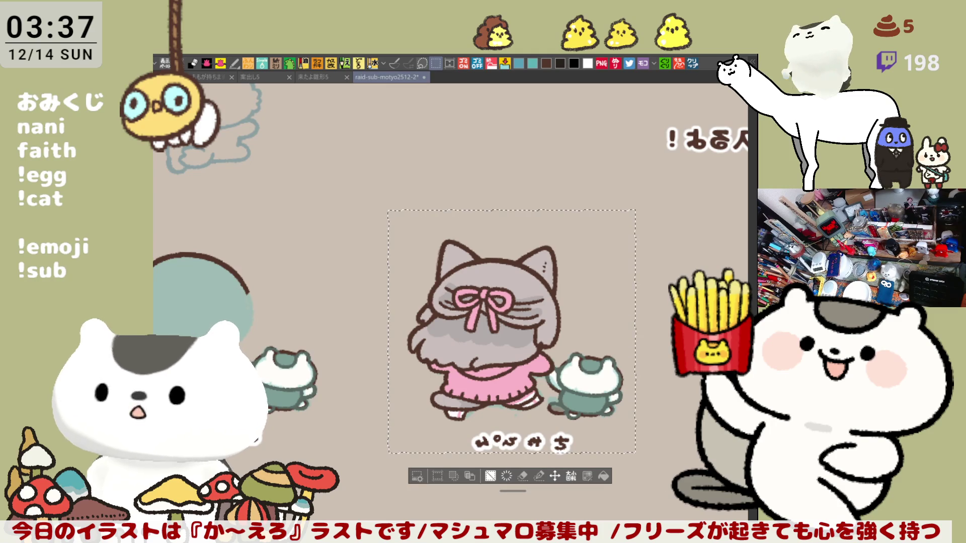
key("ctrl+d")
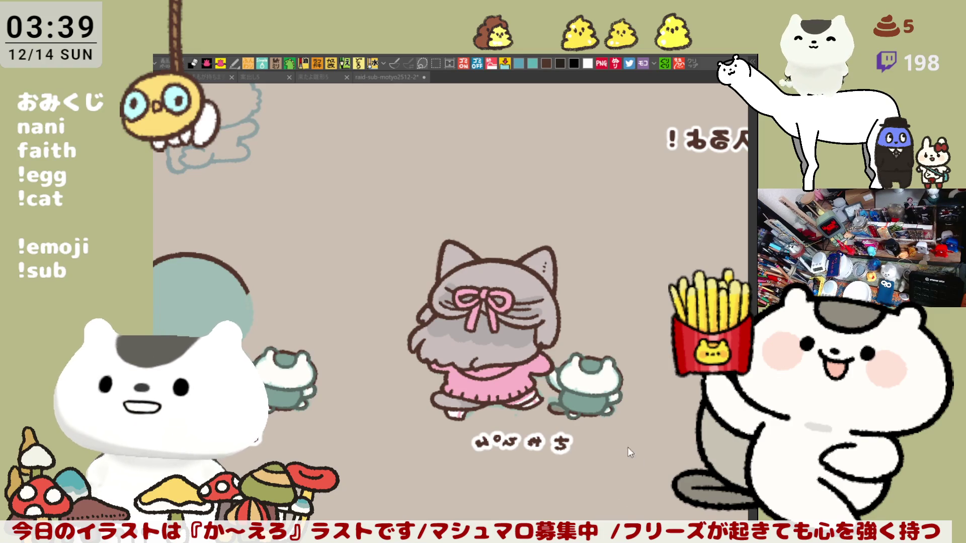
left_click_drag(394, 207, 647, 452)
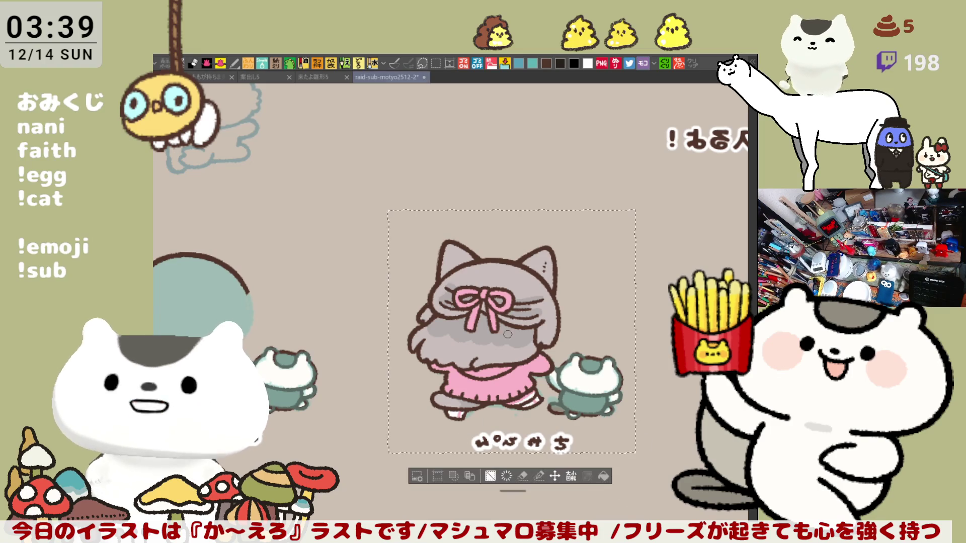
left_click_drag(254, 461, 382, 350)
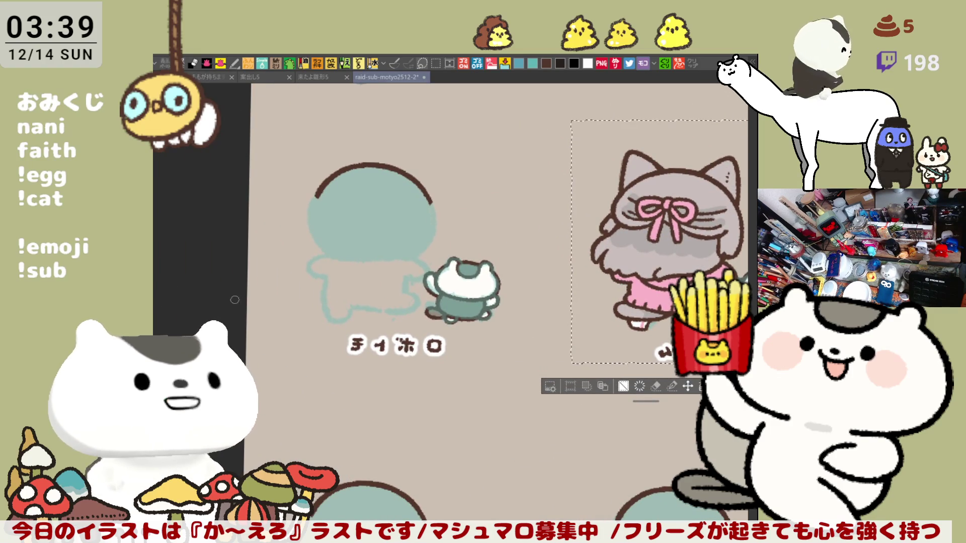
key("ctrl+d")
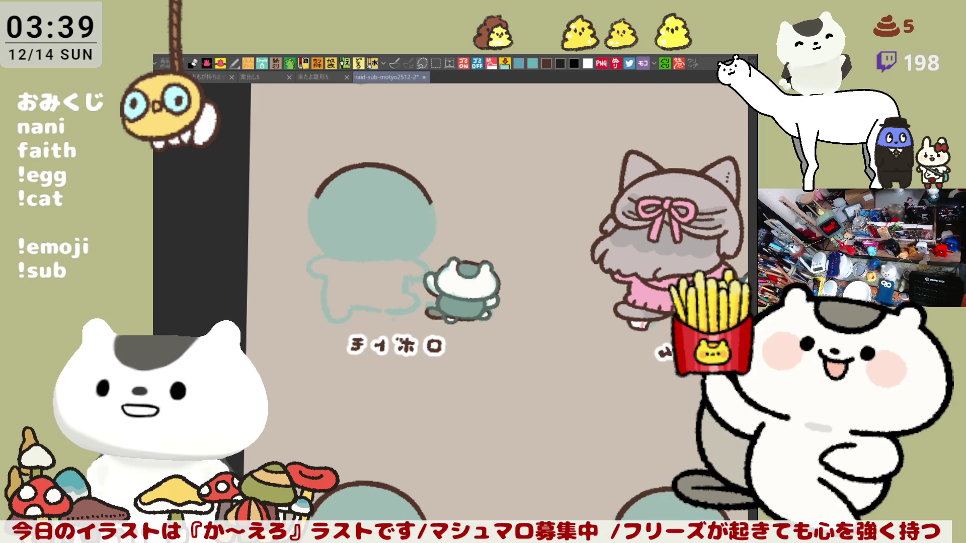
Select the brown arc on the teal silhouette with a rectangle marquee and delete it
key("m")
left_click_drag(486, 267, 268, 147)
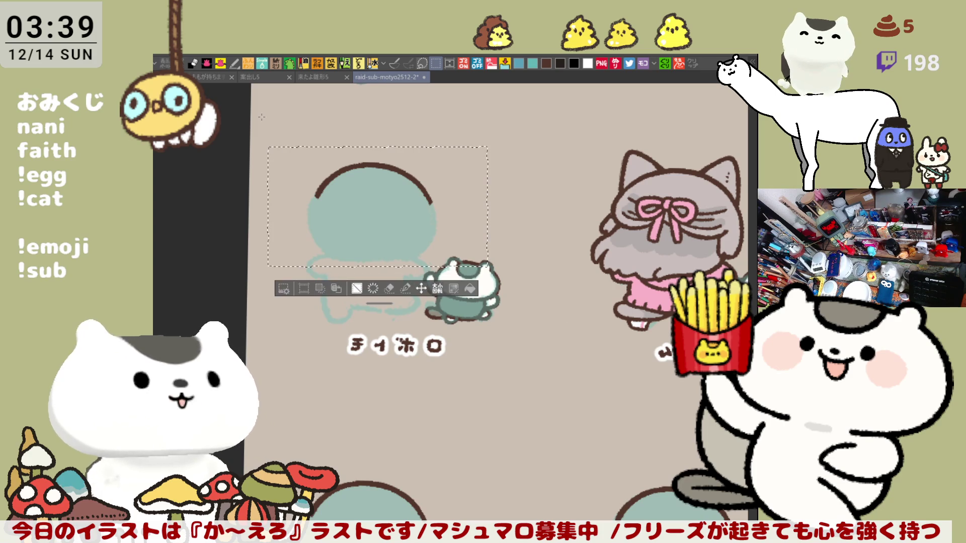
key("Delete")
key("ctrl+d")
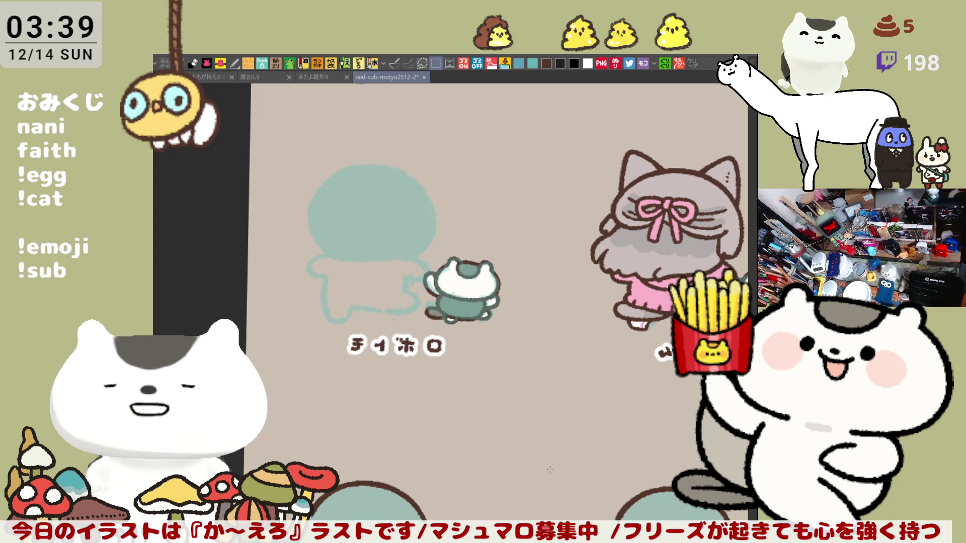
Switch to the brush, then zoom in and centre the teal silhouette
key("b")
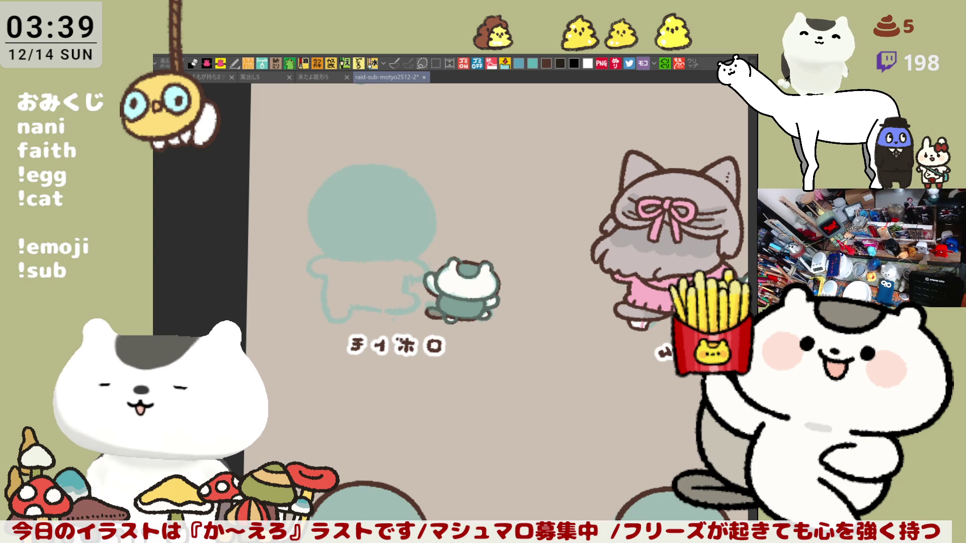
scroll(441, 348, "up", 3)
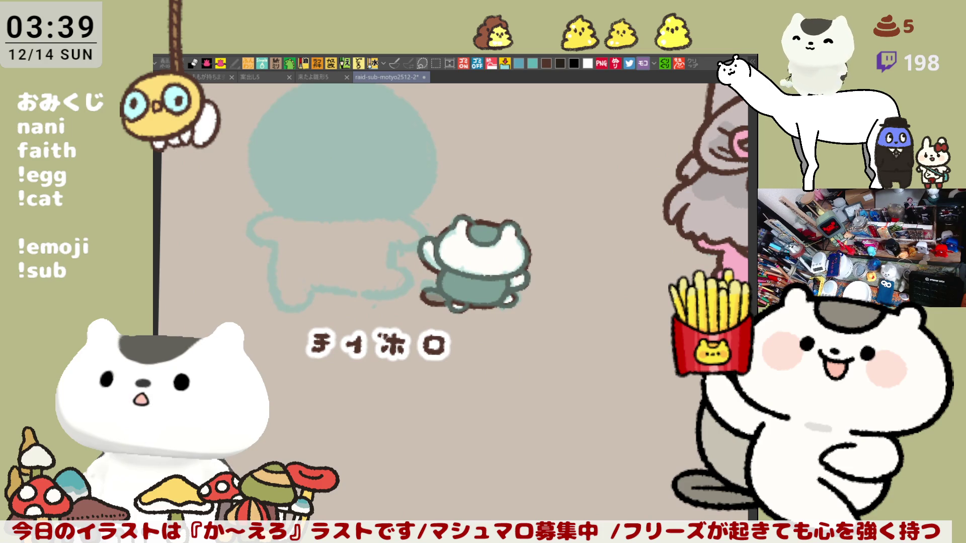
left_click_drag(403, 262, 472, 312)
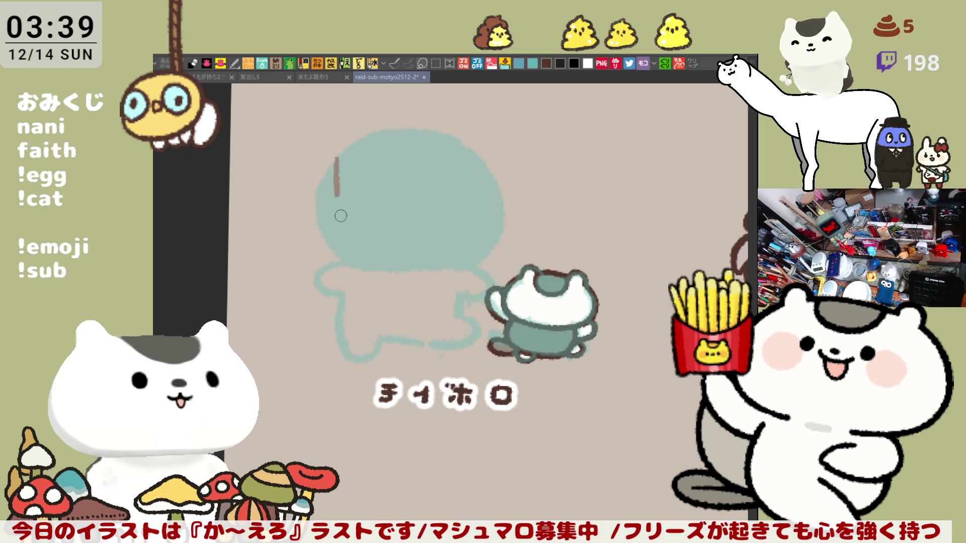
Sketch the box's left side and bottom edge in brown, undoing each unsatisfactory stroke
left_click_drag(330, 166, 340, 264)
key("ctrl+z")
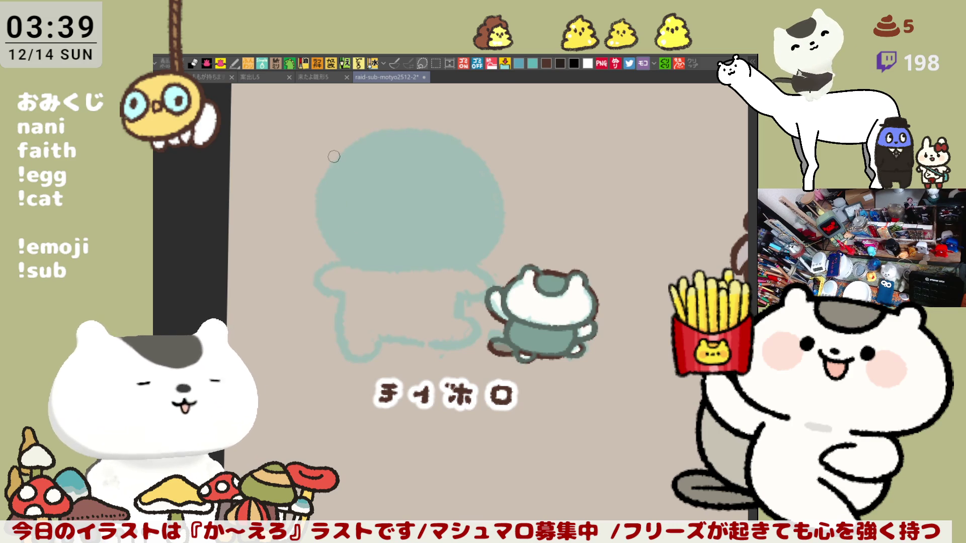
left_click_drag(332, 153, 338, 262)
key("ctrl+z")
mouse_move(332, 150)
left_mouse_down()
mouse_move(357, 262)
mouse_move(391, 262)
left_mouse_up()
key("ctrl+z")
mouse_move(324, 150)
left_mouse_down()
mouse_move(378, 261)
mouse_move(392, 261)
mouse_move(314, 237)
mouse_move(419, 265)
left_mouse_up()
key("ctrl+z")
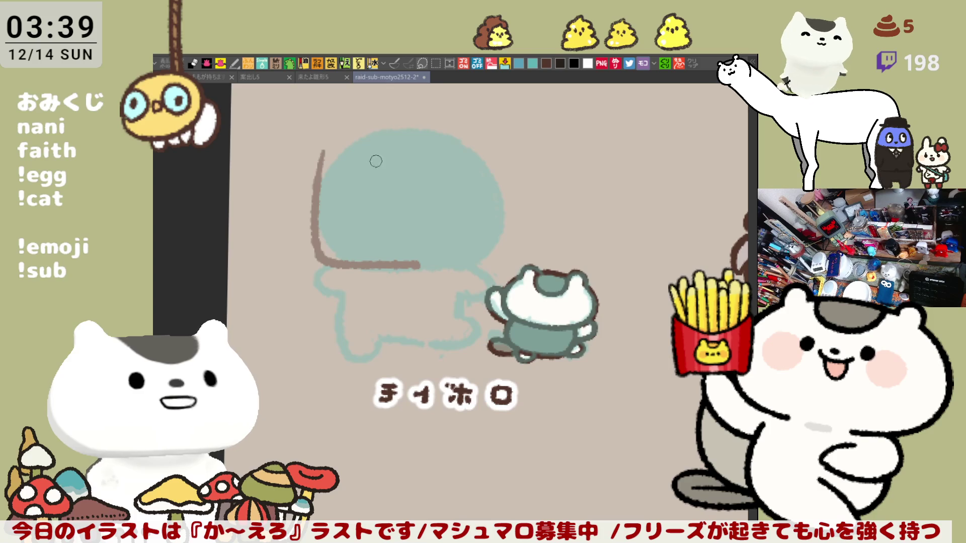
Retry the box's top and left edges along the teal shape, undoing every attempt
left_click_drag(330, 143, 417, 141)
key("ctrl+z")
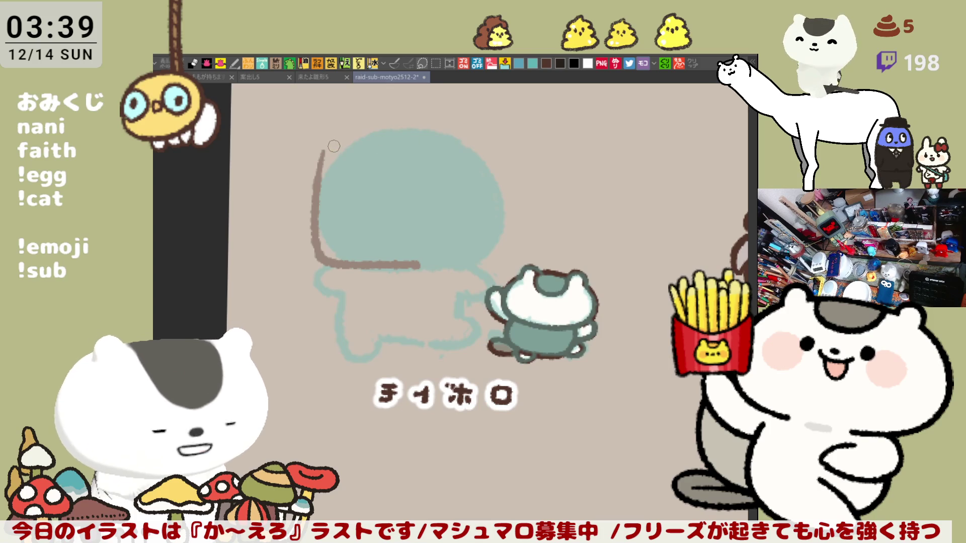
key("ctrl+z")
left_click_drag(324, 157, 377, 267)
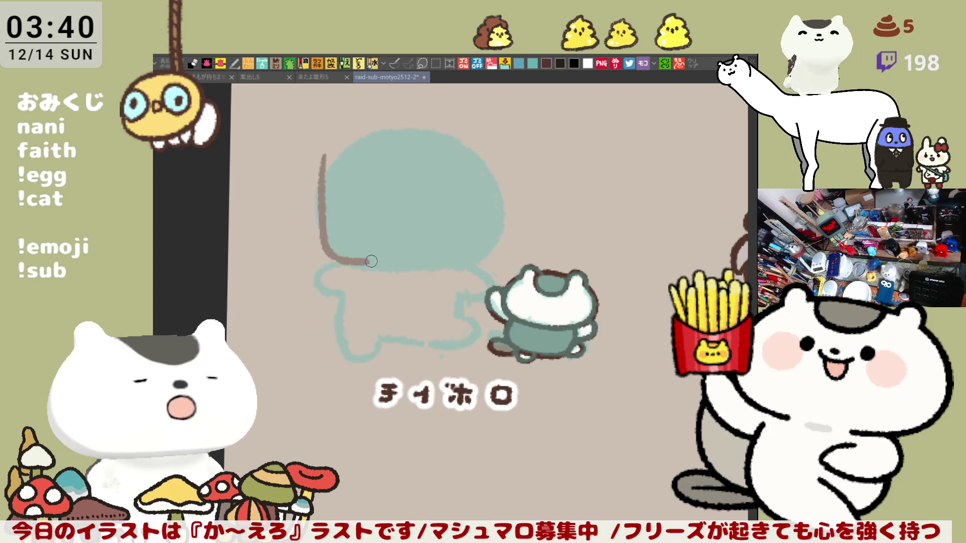
key("ctrl+z")
mouse_move(320, 162)
left_mouse_down()
mouse_move(397, 276)
mouse_move(320, 221)
mouse_move(385, 266)
left_mouse_up()
key("ctrl+z")
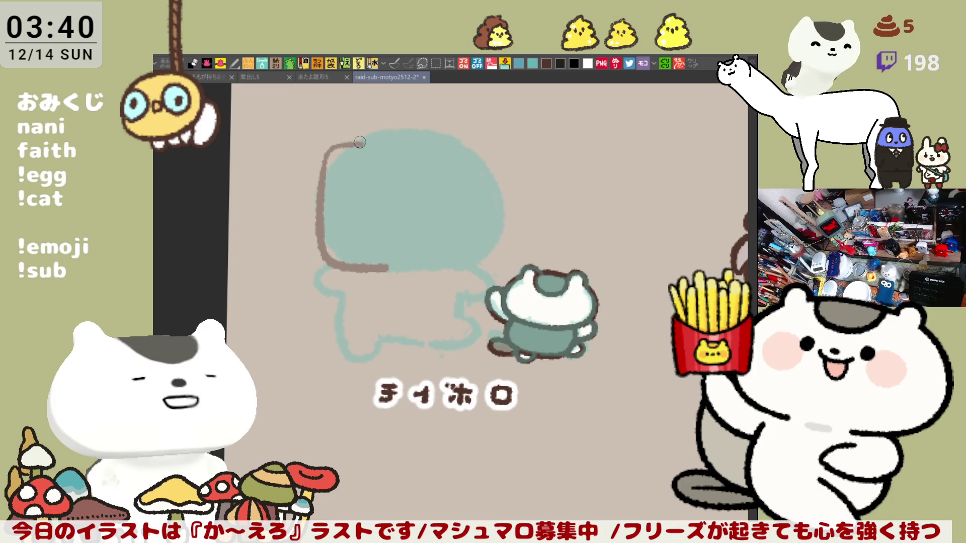
Draw the box's top edge across the teal shape toward a rounded right corner
left_click_drag(335, 149, 445, 148)
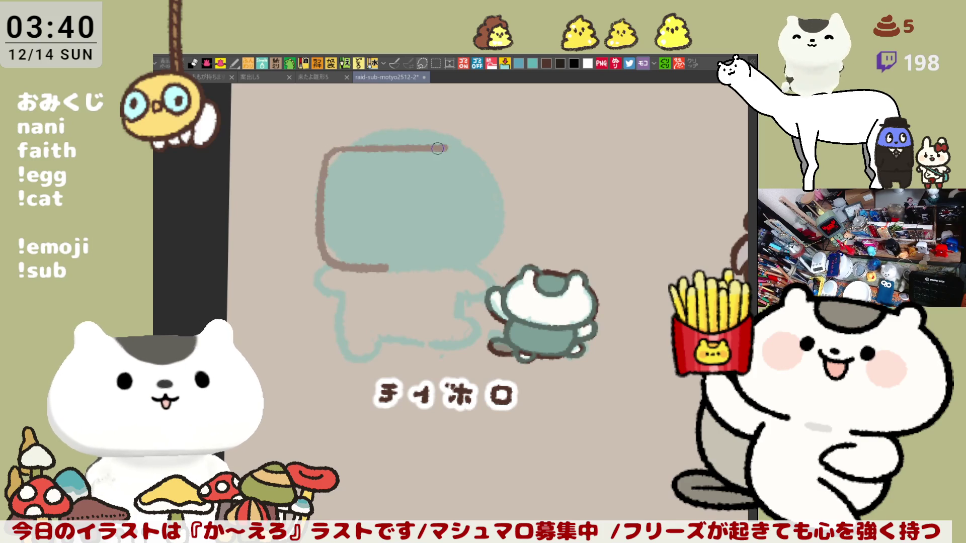
key("ctrl+z")
left_click_drag(332, 149, 478, 158)
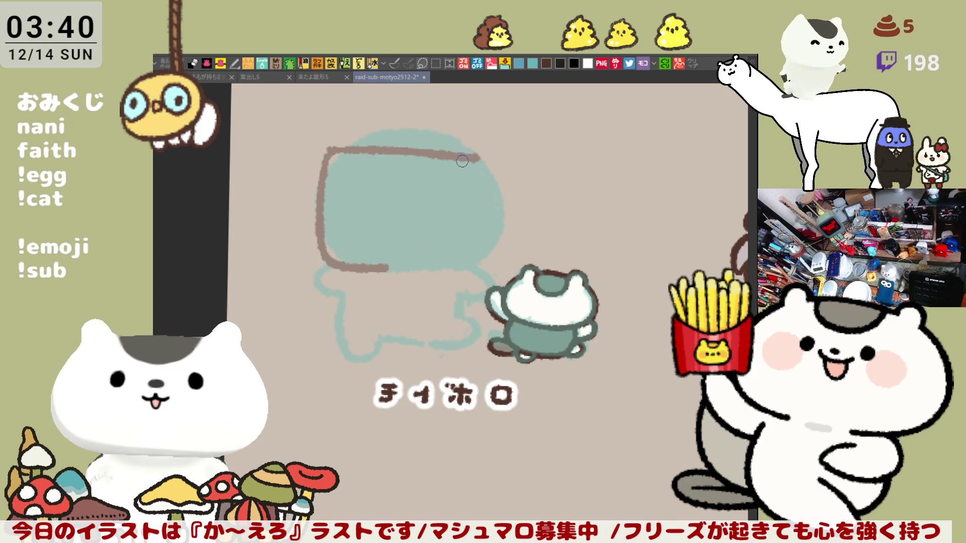
key("ctrl+z")
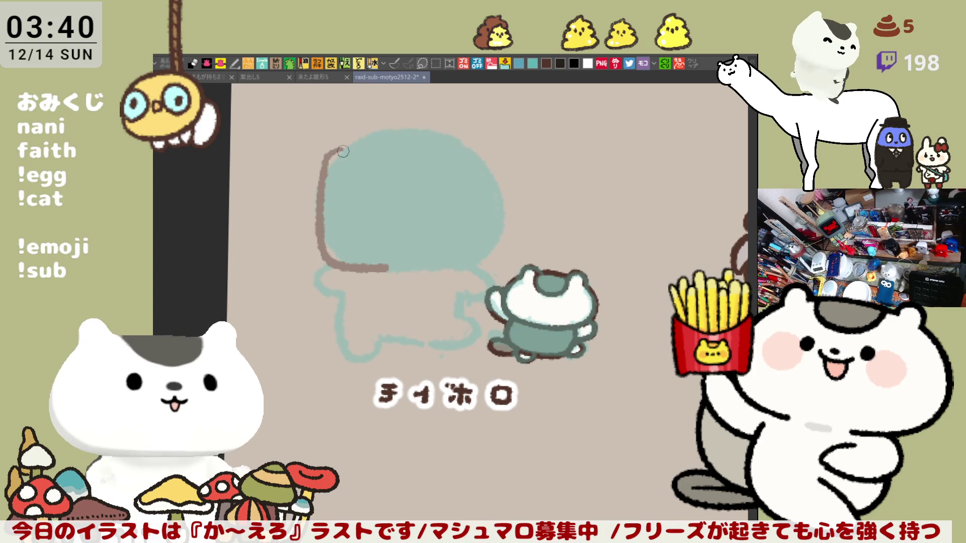
left_click_drag(330, 149, 472, 155)
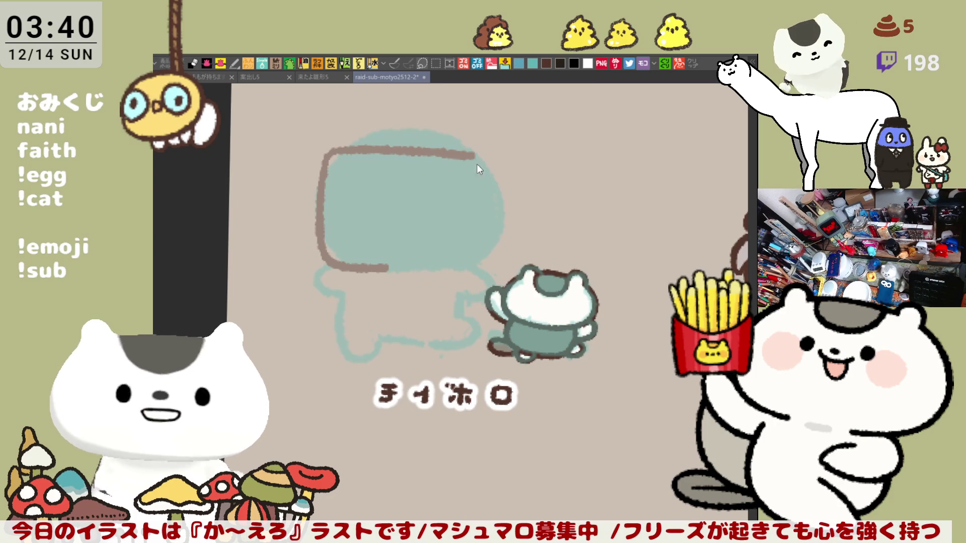
mouse_move(423, 162)
left_mouse_down()
mouse_move(483, 162)
mouse_move(487, 231)
left_mouse_up()
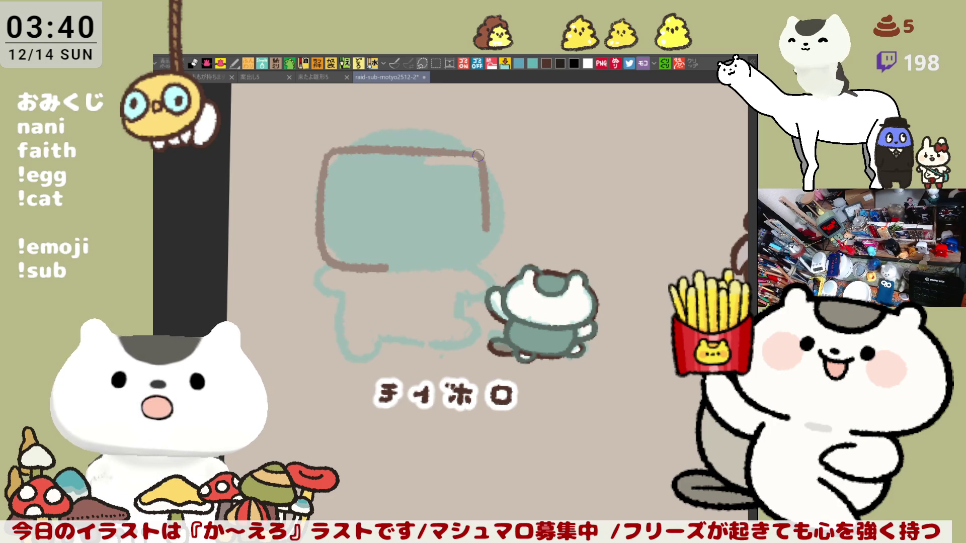
key("ctrl+z")
Draw the box's right side down from the top corner to mid height
left_click_drag(481, 152, 487, 257)
key("ctrl+z")
key("ctrl+z")
left_click_drag(486, 159, 488, 259)
key("ctrl+z")
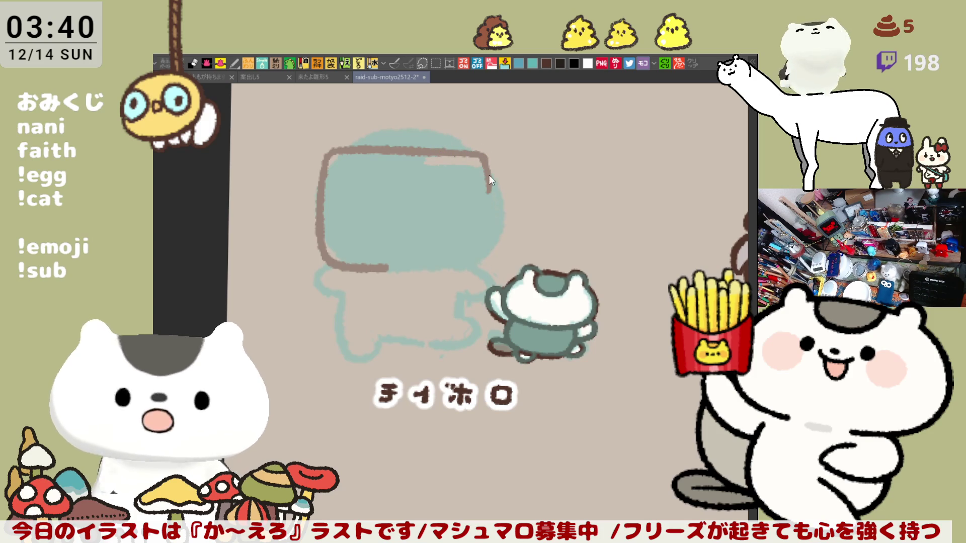
left_click_drag(484, 153, 487, 266)
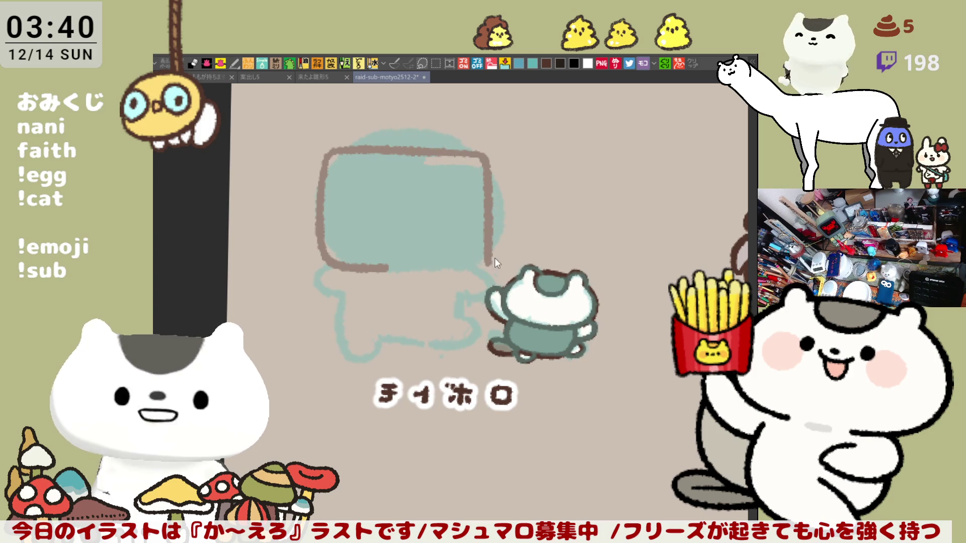
Draw the bottom edge and bottom-right corner join, then erase the box's right edge
left_click_drag(387, 268, 476, 269)
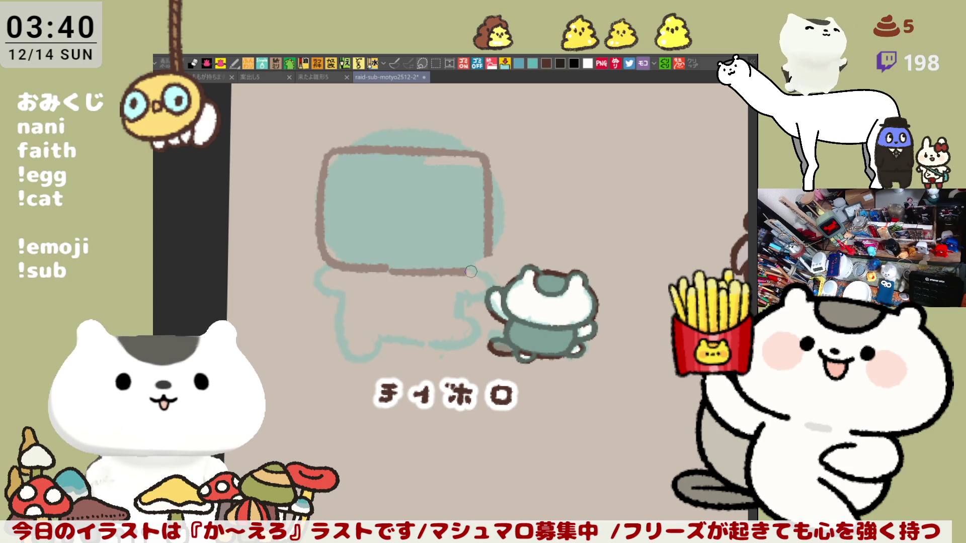
key("ctrl+z")
left_click_drag(382, 268, 475, 271)
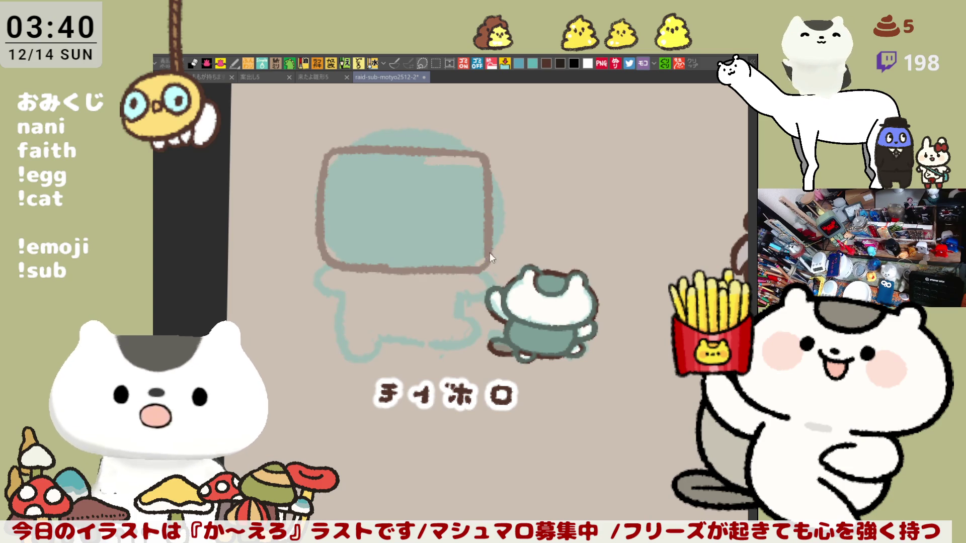
key("ctrl+z")
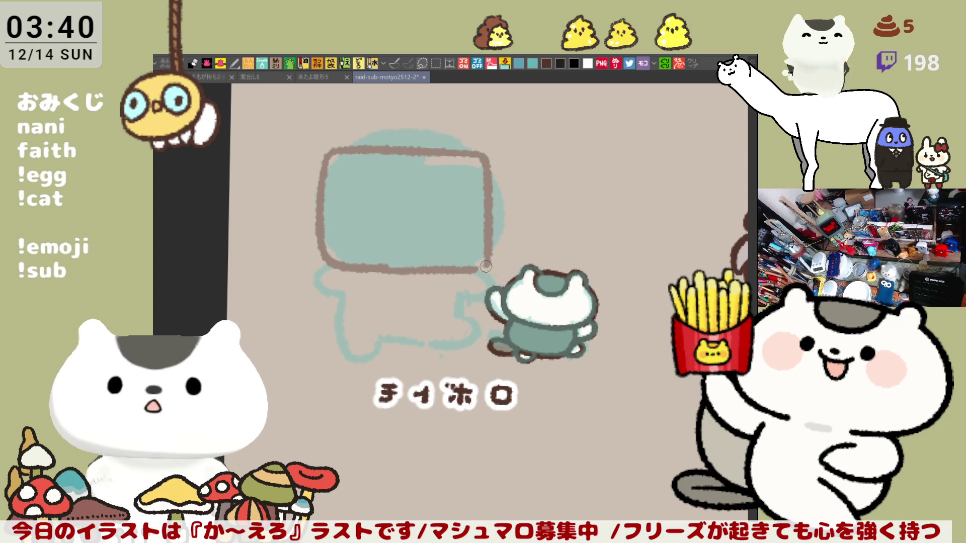
left_click_drag(485, 266, 470, 267)
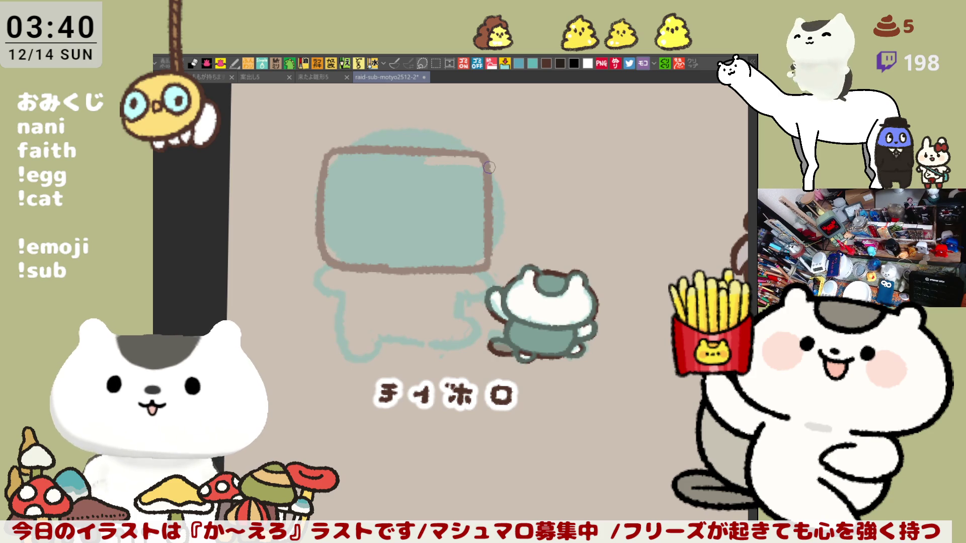
left_click_drag(482, 153, 482, 271)
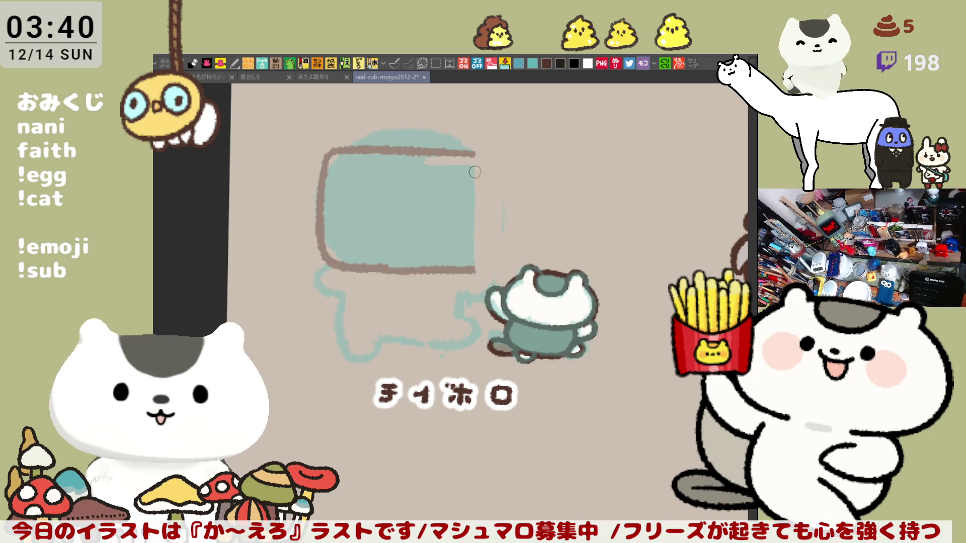
Try new right-edge strokes extending the top edge, undoing failed attempts
mouse_move(475, 155)
left_mouse_down()
mouse_move(482, 272)
mouse_move(478, 236)
mouse_move(478, 269)
mouse_move(506, 188)
left_mouse_up()
key("ctrl+z")
key("ctrl+z")
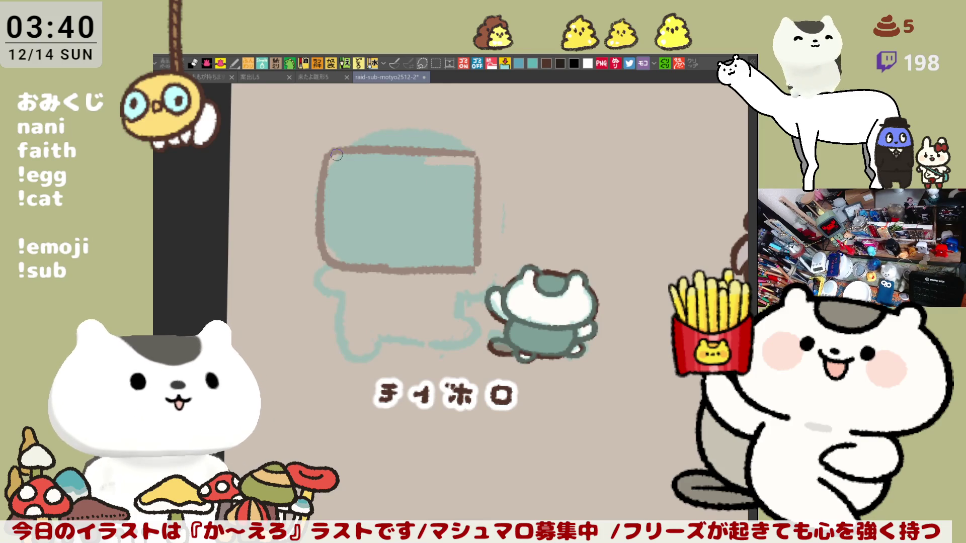
mouse_move(325, 149)
left_mouse_down()
mouse_move(294, 272)
mouse_move(327, 269)
left_mouse_up()
key("ctrl+z")
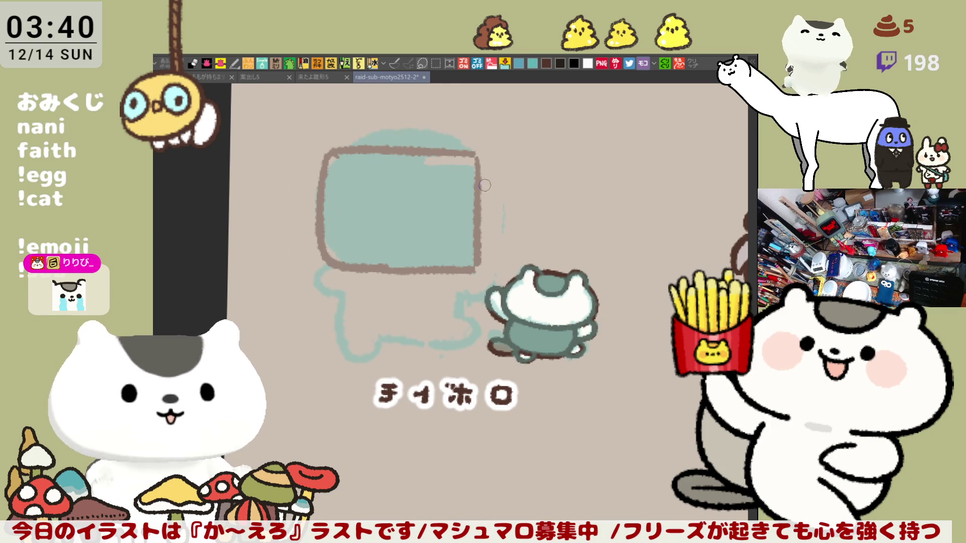
mouse_move(484, 185)
left_mouse_down()
mouse_move(478, 166)
mouse_move(479, 259)
mouse_move(481, 237)
left_mouse_up()
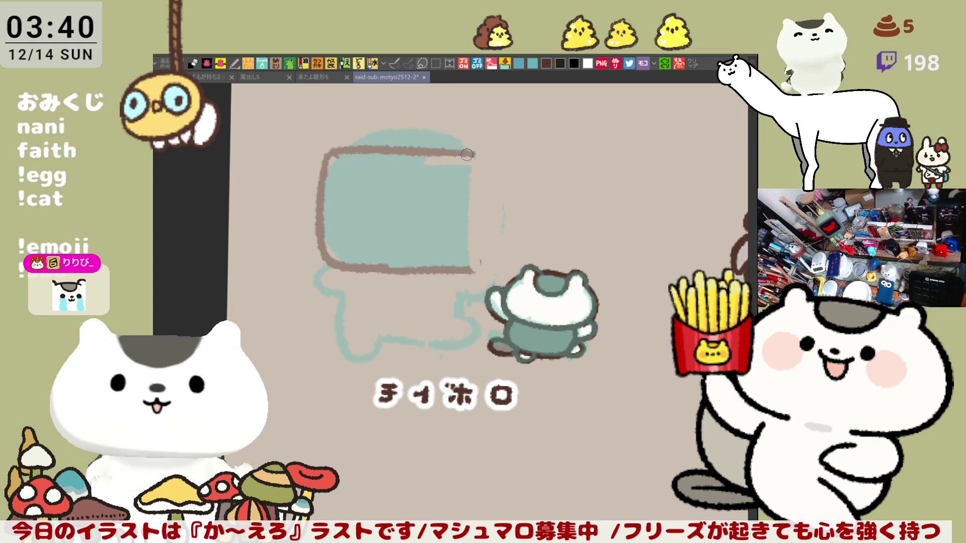
left_click_drag(467, 154, 489, 208)
key("ctrl+z")
mouse_move(457, 152)
left_mouse_down()
mouse_move(486, 177)
mouse_move(488, 212)
mouse_move(478, 152)
mouse_move(488, 209)
left_mouse_up()
key("ctrl+z")
Draw the right side down to the bottom corner and thicken its lower part
key("ctrl+z")
left_click_drag(460, 151, 489, 209)
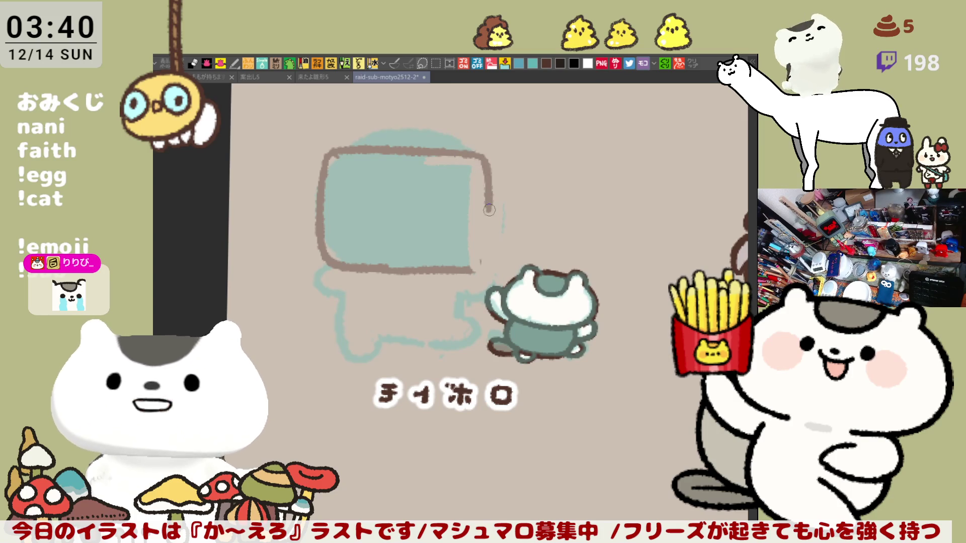
key("ctrl+z")
mouse_move(460, 151)
left_mouse_down()
mouse_move(489, 222)
mouse_move(472, 270)
left_mouse_up()
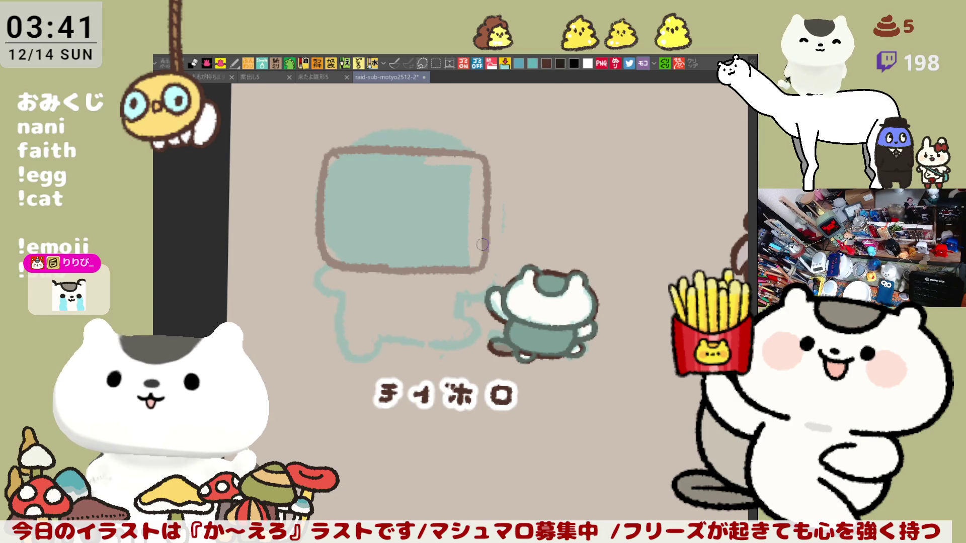
key("ctrl+z")
mouse_move(486, 219)
left_mouse_down()
mouse_move(485, 257)
mouse_move(471, 268)
left_mouse_up()
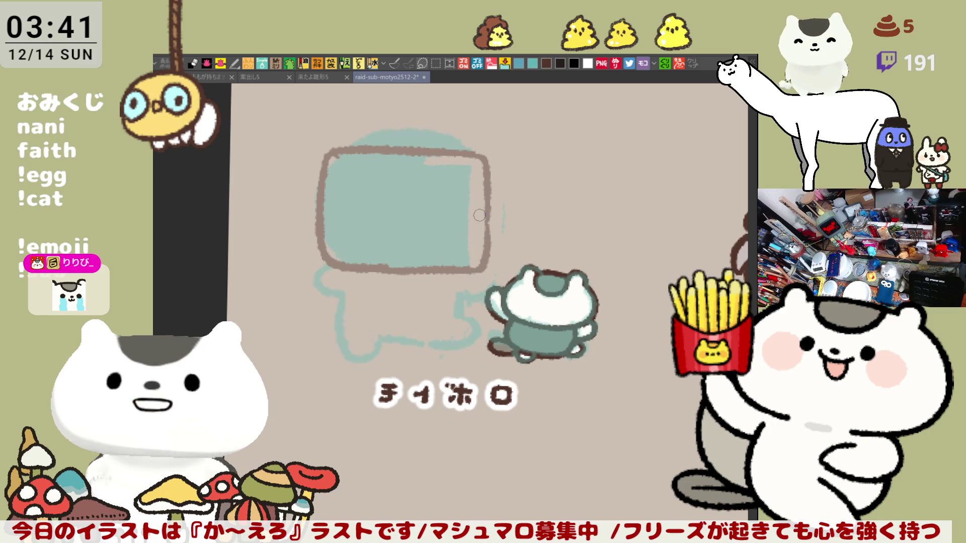
left_click_drag(482, 204, 477, 258)
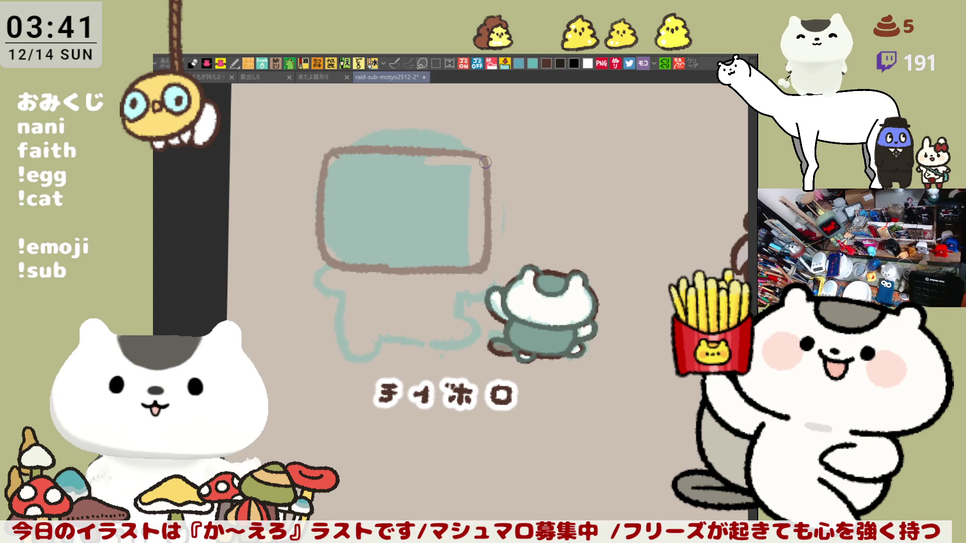
mouse_move(483, 157)
left_mouse_down()
mouse_move(500, 179)
mouse_move(505, 233)
left_mouse_up()
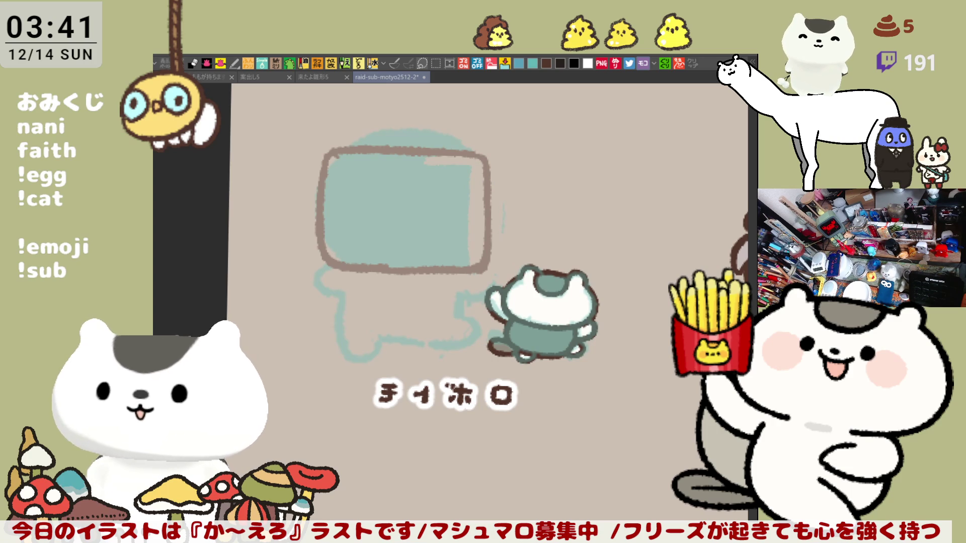
Lasso the box's right edge, move it into place, and deselect
key("m")
mouse_move(486, 274)
left_mouse_down()
mouse_move(463, 146)
mouse_move(488, 276)
mouse_move(480, 248)
left_mouse_up()
key("ctrl+d")
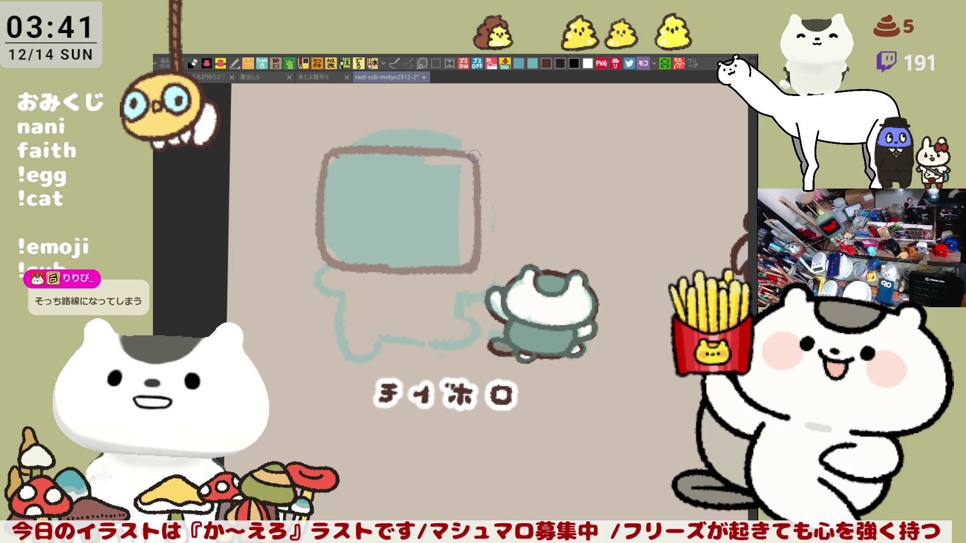
Draw a rounded curve out from the box's top-right corner, retrying with undo
left_click_drag(474, 156, 507, 184)
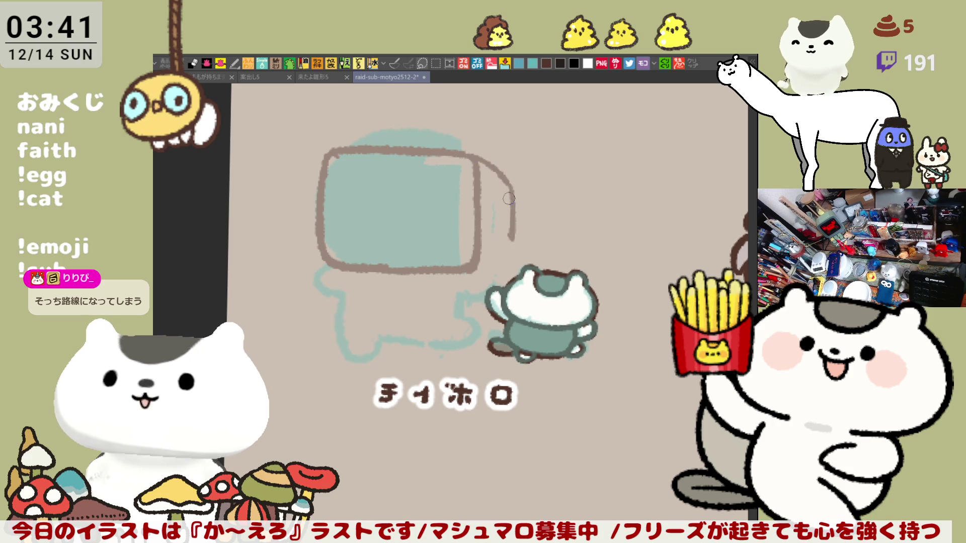
key("ctrl+z")
mouse_move(474, 157)
left_mouse_down()
mouse_move(502, 187)
mouse_move(507, 251)
left_mouse_up()
key("ctrl+z")
Draw a thinner outer right side down to the bottom, then lasso the box's left part
left_click_drag(502, 182, 504, 256)
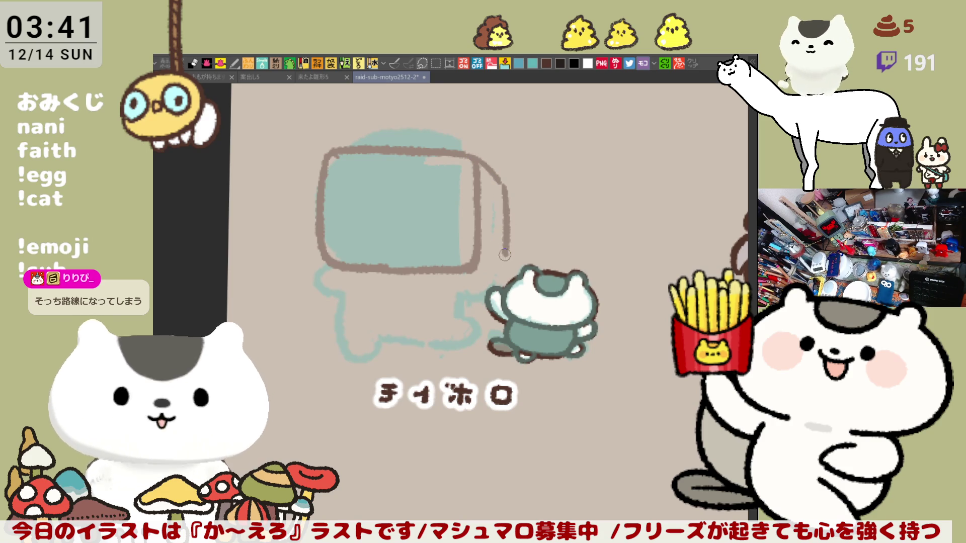
key("ctrl+z")
left_click_drag(502, 181, 503, 246)
key("ctrl+z")
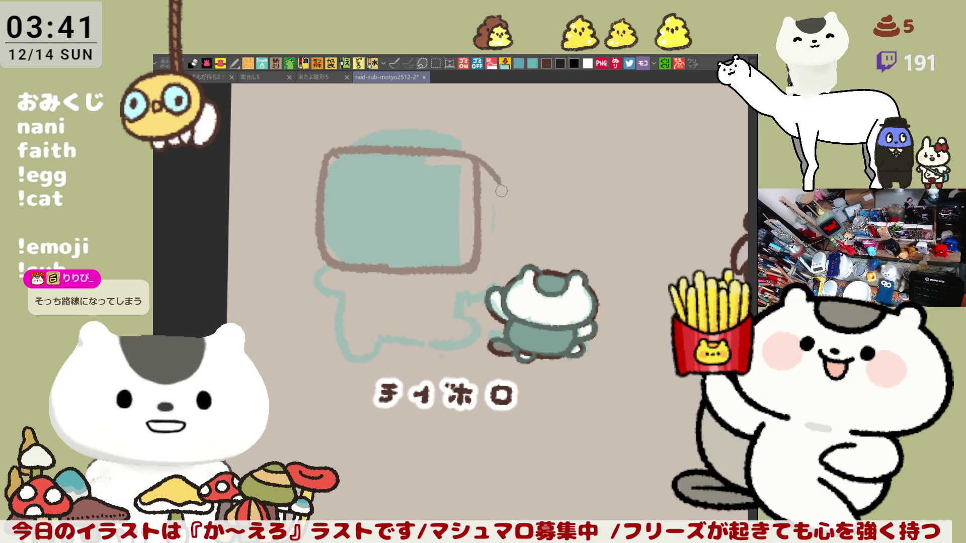
left_click_drag(500, 178, 497, 252)
key("ctrl+z")
left_click_drag(499, 184, 499, 265)
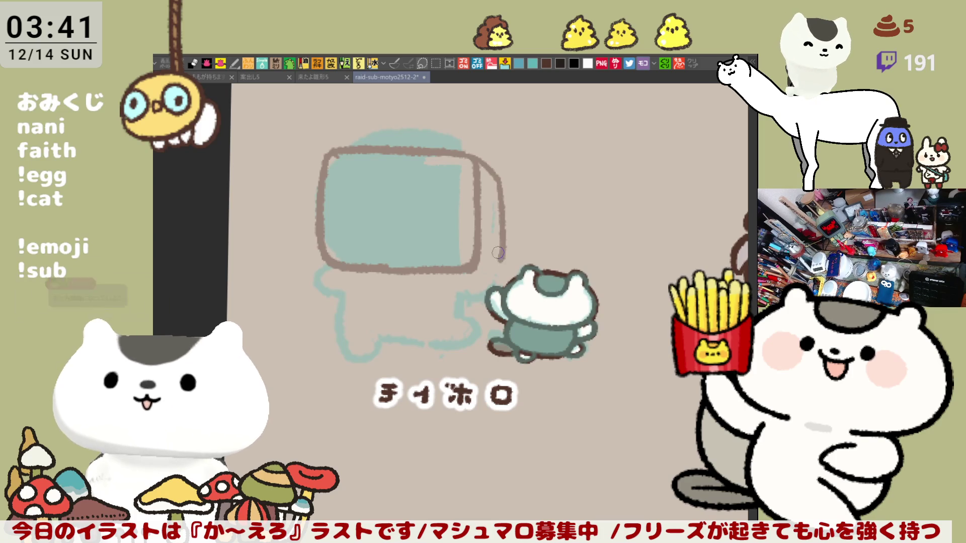
key("ctrl+z")
left_click_drag(499, 176, 499, 261)
key("ctrl+z")
left_click_drag(500, 177, 499, 265)
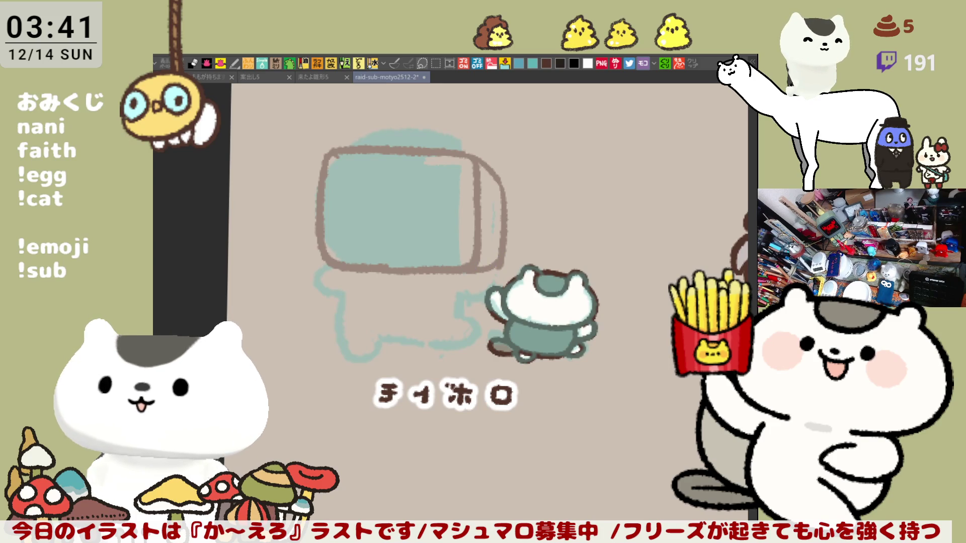
mouse_move(360, 266)
left_mouse_down()
mouse_move(313, 246)
mouse_move(370, 127)
mouse_move(376, 271)
mouse_move(342, 276)
left_mouse_up()
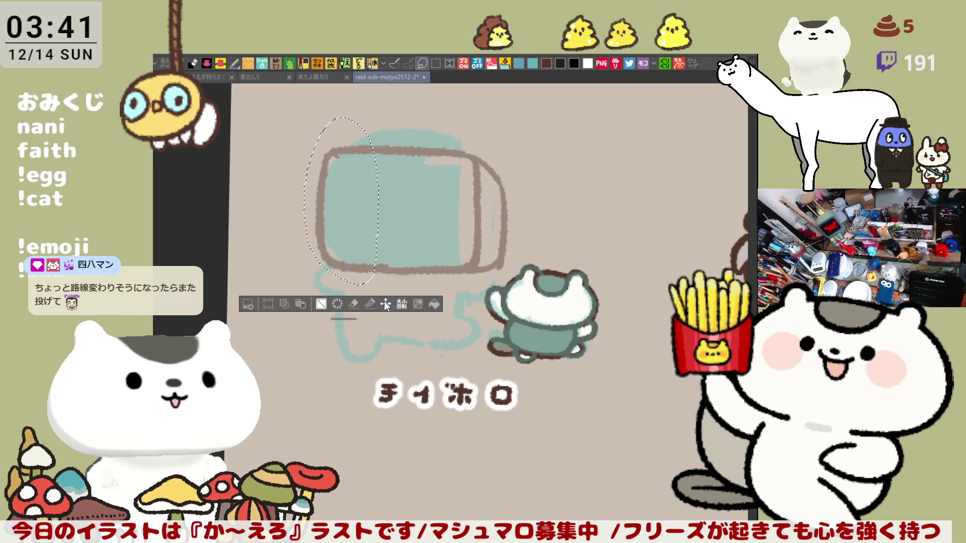
Nudge the selected left part slightly right, deselect, and try a short line inside the right edge
left_click_drag(354, 250, 362, 252)
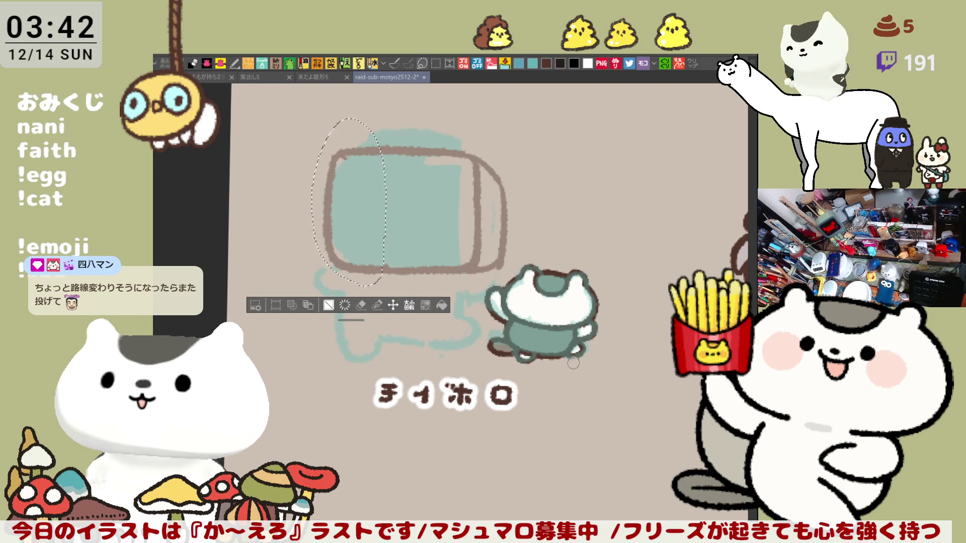
key("ctrl+d")
left_click_drag(490, 200, 490, 237)
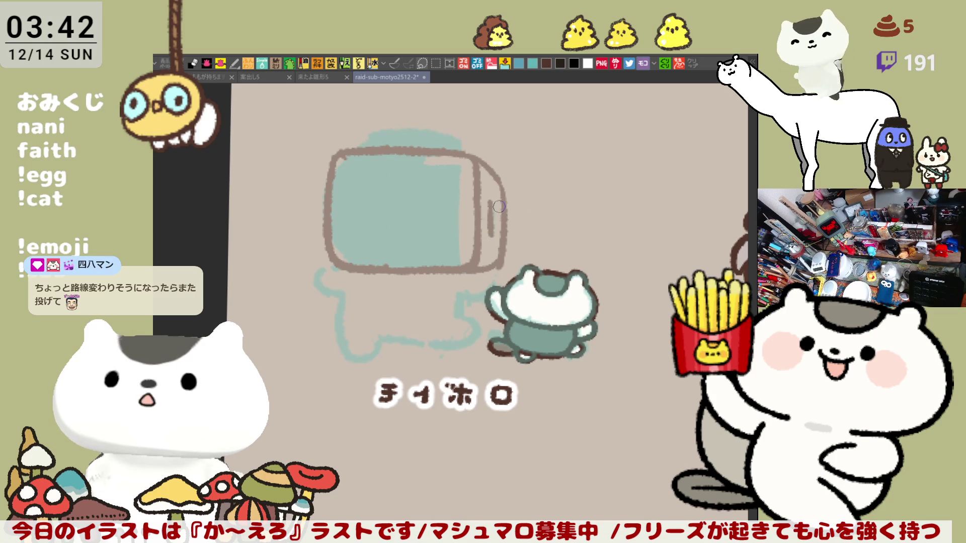
key("ctrl+z")
left_click_drag(495, 196, 498, 237)
Try a small C-shaped arc on the right edge, undoing it for a bigger arc
key("ctrl+z")
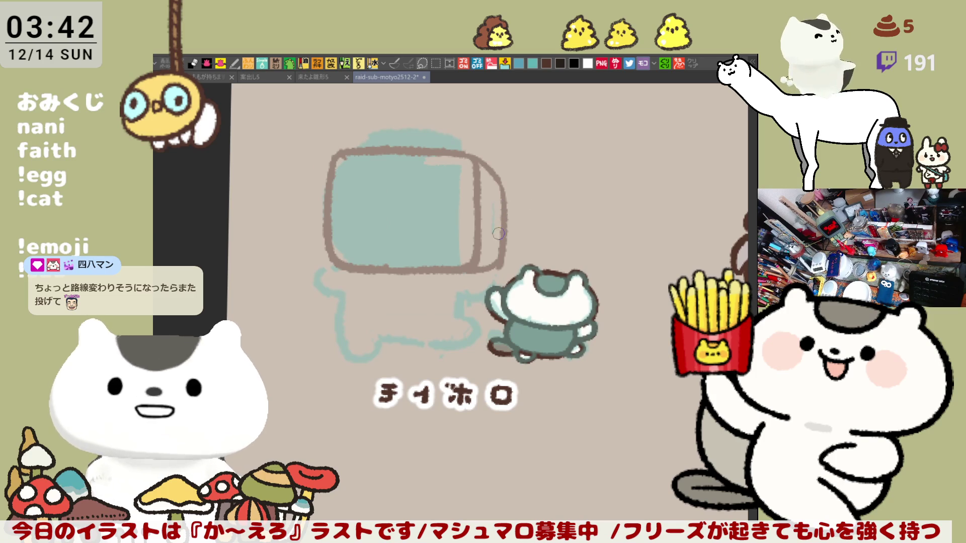
key("ctrl+z")
left_click_drag(493, 200, 492, 234)
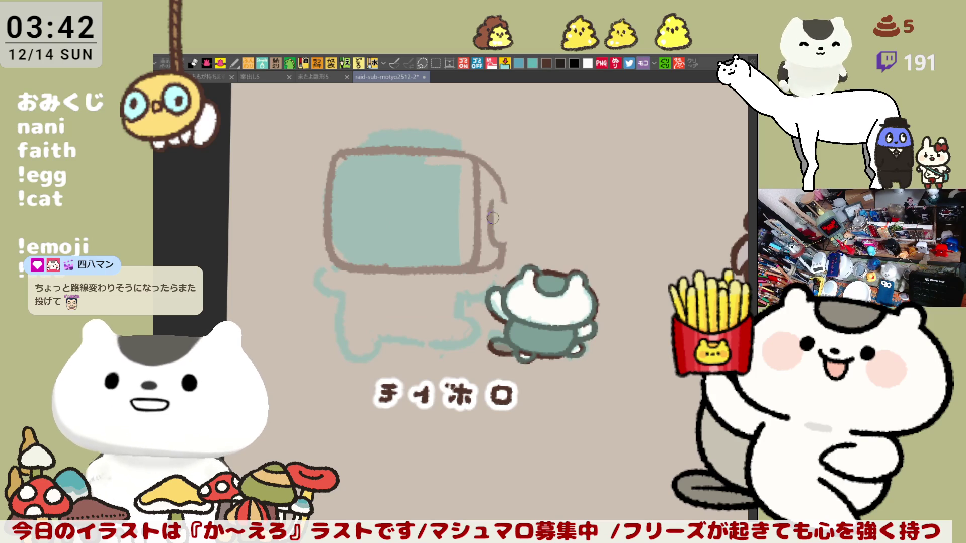
key("ctrl+z")
mouse_move(503, 200)
left_mouse_down()
mouse_move(498, 225)
mouse_move(516, 222)
mouse_move(504, 196)
mouse_move(510, 209)
left_mouse_up()
key("ctrl+z")
key("ctrl+z")
key("ctrl+z")
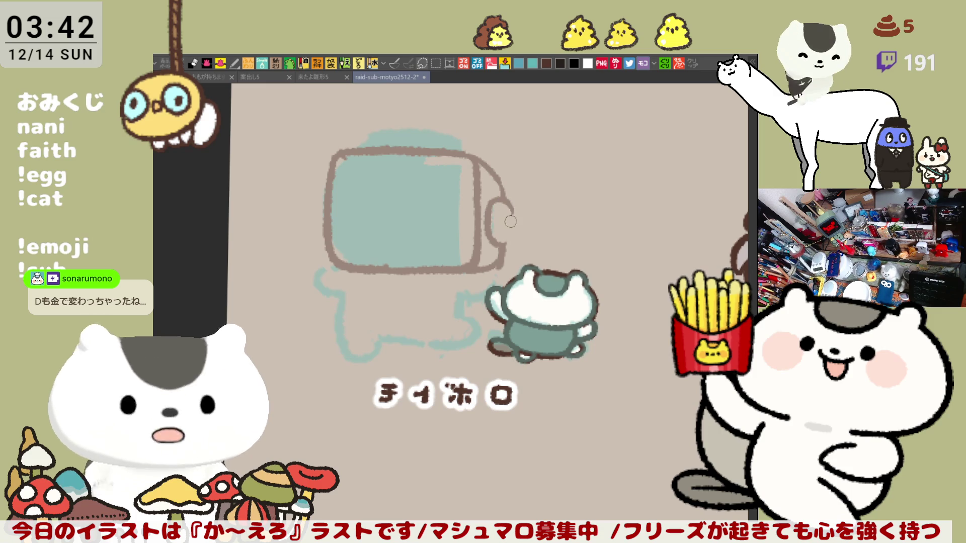